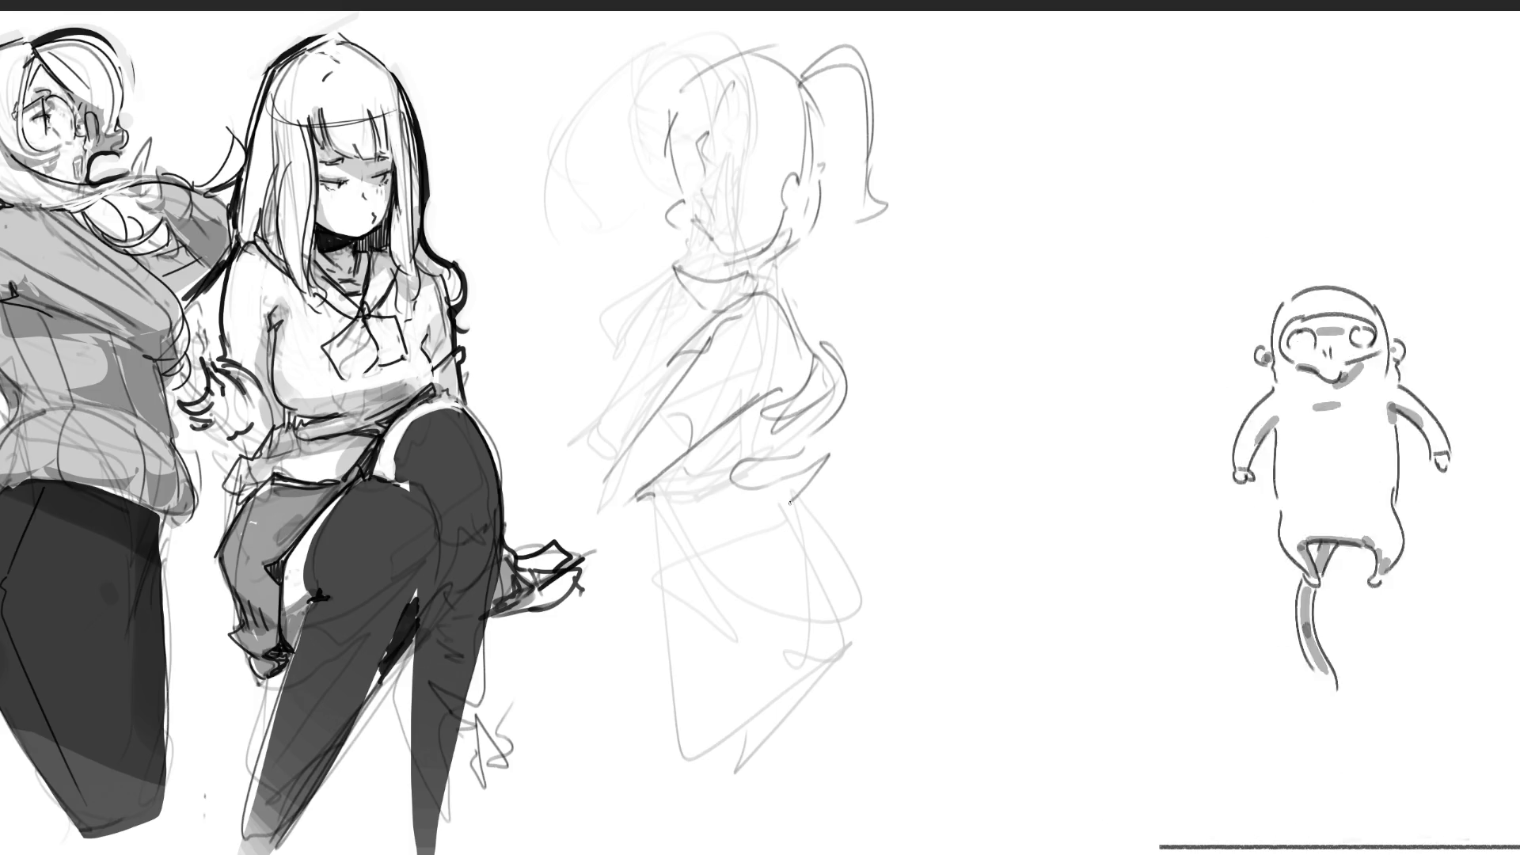
- Rough in the middle figure's neck, collar, waist and lower body with long loose lines
mouse_move(853, 460)
mouse_down()
mouse_move(784, 514)
mouse_move(794, 751)
mouse_move(856, 825)
mouse_move(820, 542)
mouse_move(791, 819)
mouse_move(701, 505)
mouse_up()
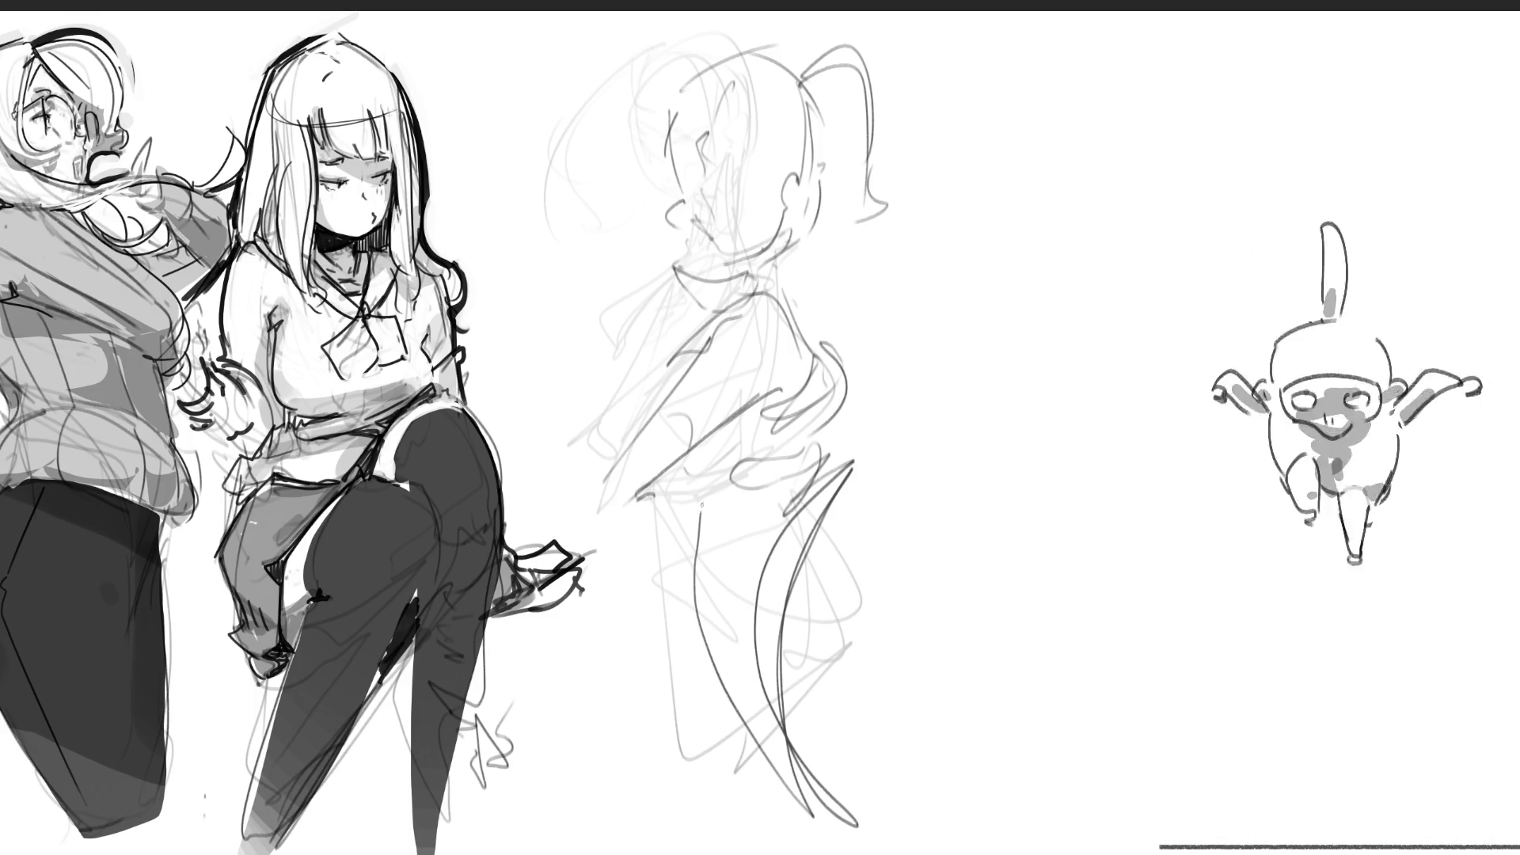
mouse_move(665, 378)
mouse_down()
mouse_move(694, 274)
mouse_move(725, 247)
mouse_move(694, 318)
mouse_up()
drag(716, 475, 709, 657)
drag(732, 427, 762, 736)
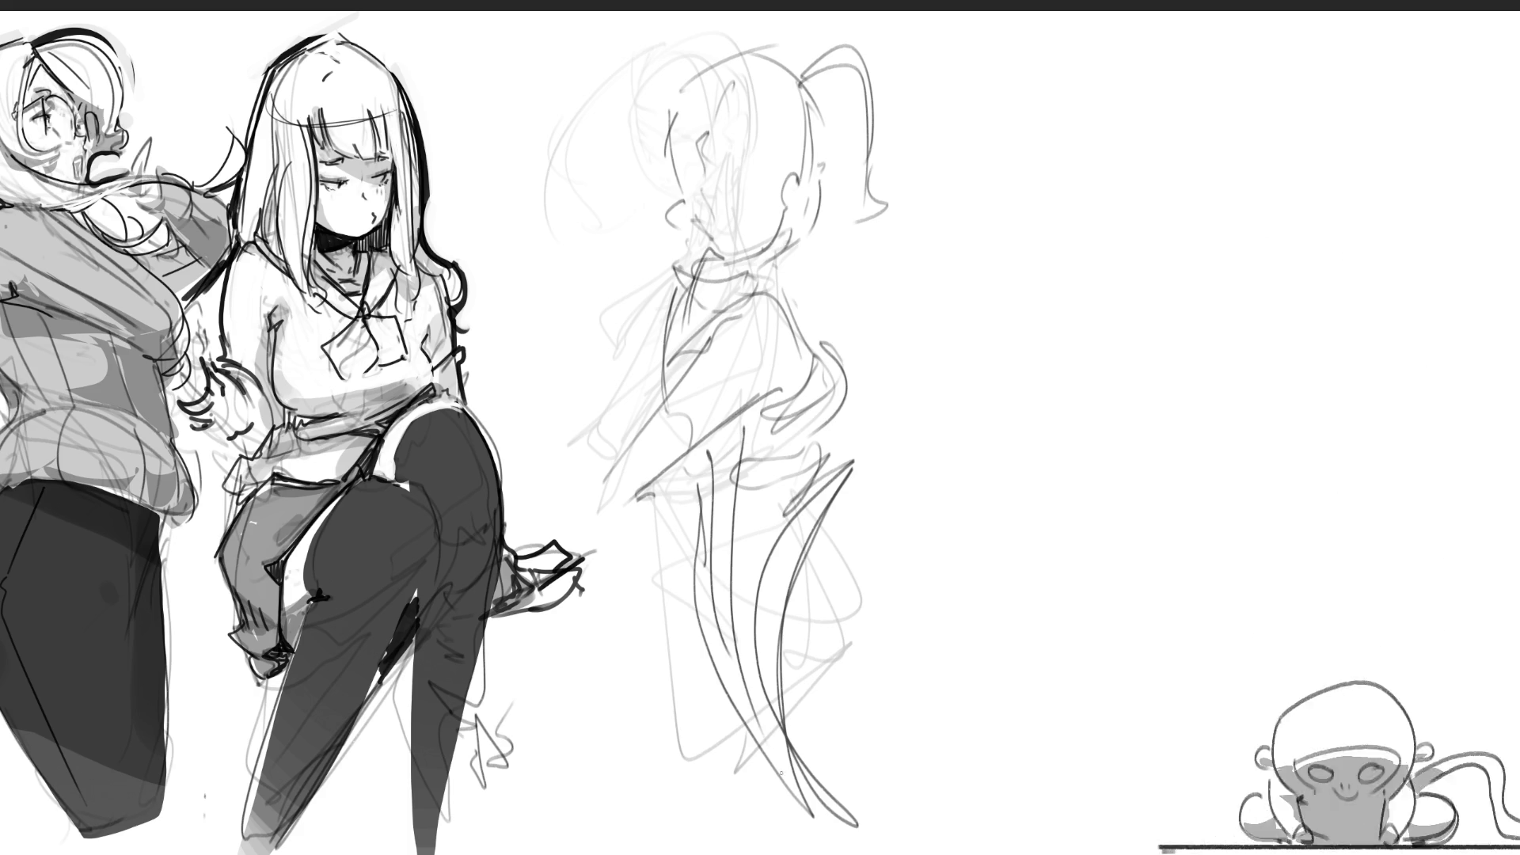
drag(736, 514, 760, 635)
drag(727, 447, 759, 452)
mouse_move(698, 466)
mouse_down()
mouse_move(830, 423)
mouse_move(697, 479)
mouse_up()
mouse_move(772, 435)
mouse_down()
mouse_move(687, 490)
mouse_move(736, 522)
mouse_move(746, 625)
mouse_up()
- Sketch a large looping tail sweeping out to the figure's right
mouse_move(854, 491)
mouse_down()
mouse_move(1029, 764)
mouse_move(982, 546)
mouse_up()
mouse_move(883, 514)
mouse_down()
mouse_move(1029, 547)
mouse_move(1109, 760)
mouse_move(1024, 791)
mouse_up()
drag(958, 823, 1081, 753)
drag(1045, 566, 1132, 756)
mouse_move(950, 518)
mouse_down()
mouse_move(1053, 523)
mouse_move(1211, 665)
mouse_up()
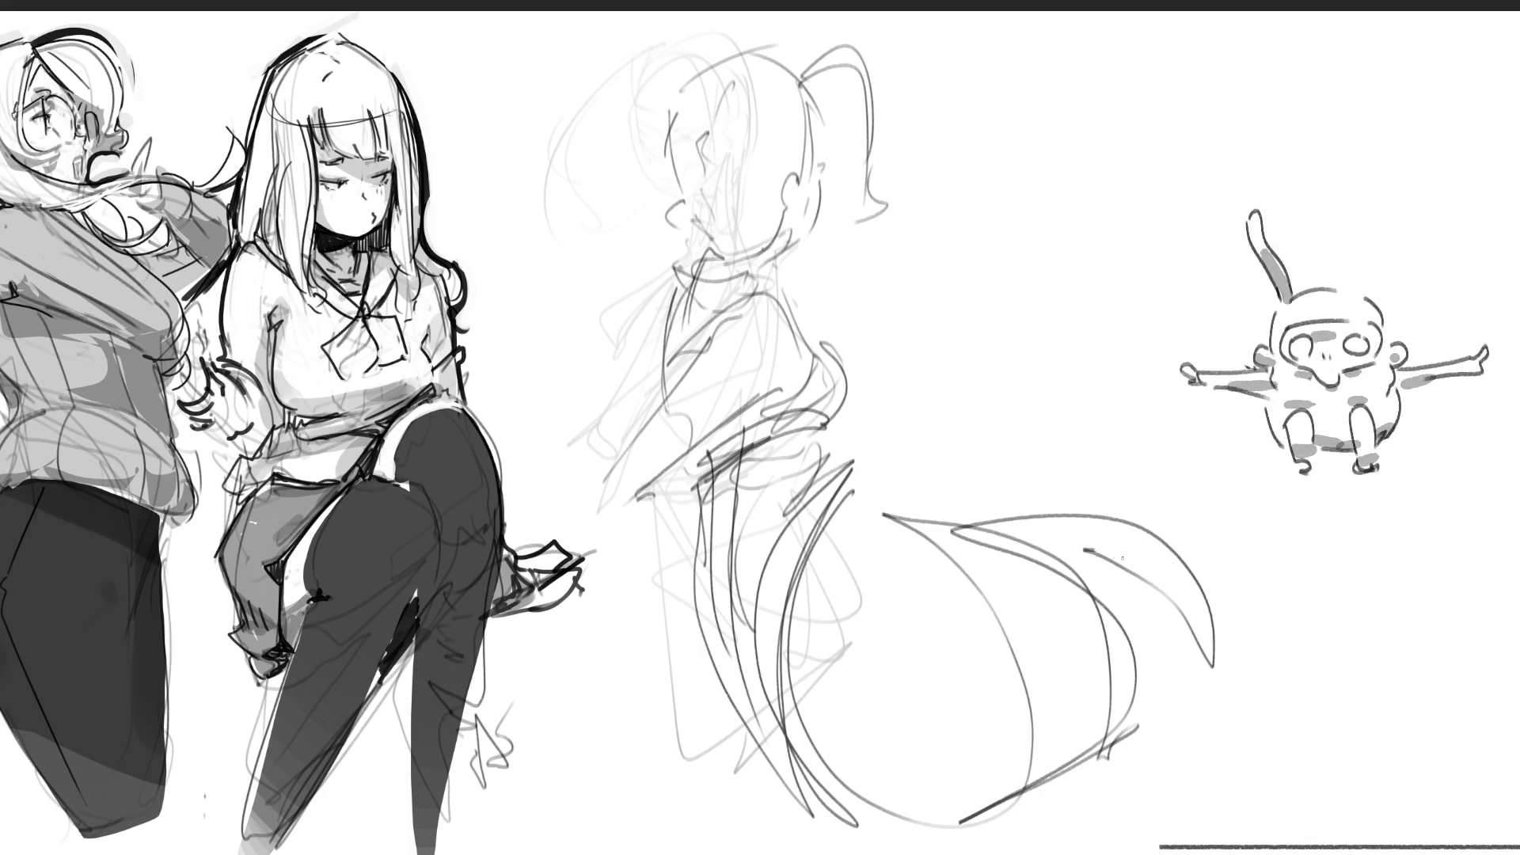
mouse_move(1085, 550)
mouse_down()
mouse_move(1207, 657)
mouse_move(1242, 613)
mouse_up()
- Add lower-body and waist strokes, then rough in the shoulder, arm, head, chest and wavy hair
drag(697, 669, 745, 851)
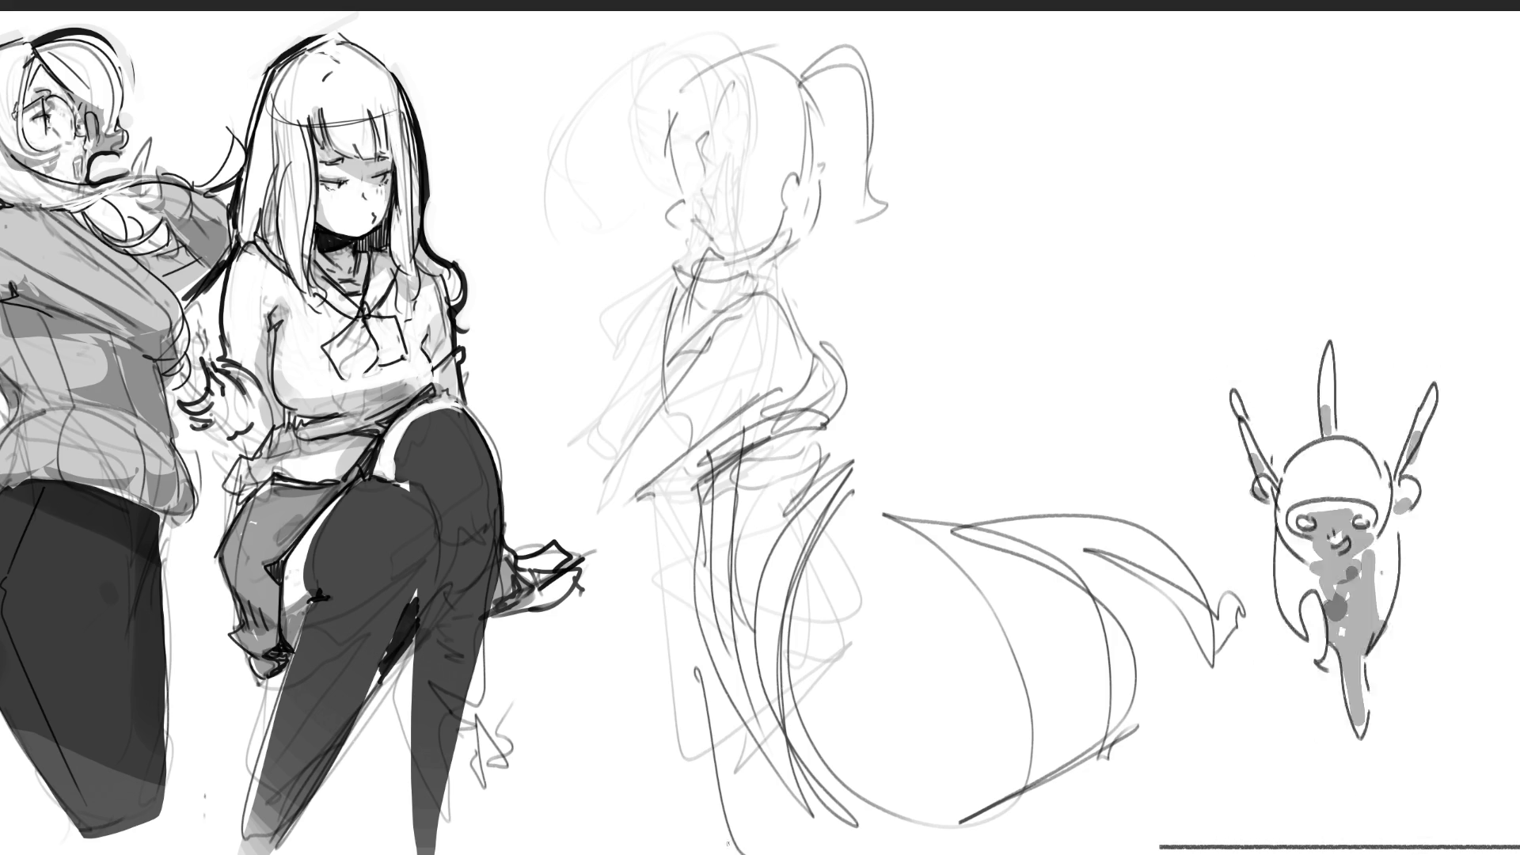
mouse_move(710, 399)
mouse_down()
mouse_move(633, 479)
mouse_move(974, 376)
mouse_move(622, 538)
mouse_move(956, 332)
mouse_move(907, 347)
mouse_move(824, 420)
mouse_move(914, 344)
mouse_move(1010, 408)
mouse_move(918, 396)
mouse_move(893, 342)
mouse_move(970, 348)
mouse_move(930, 408)
mouse_move(736, 423)
mouse_move(901, 413)
mouse_move(713, 332)
mouse_move(657, 475)
mouse_move(792, 419)
mouse_move(679, 372)
mouse_up()
drag(637, 273, 613, 340)
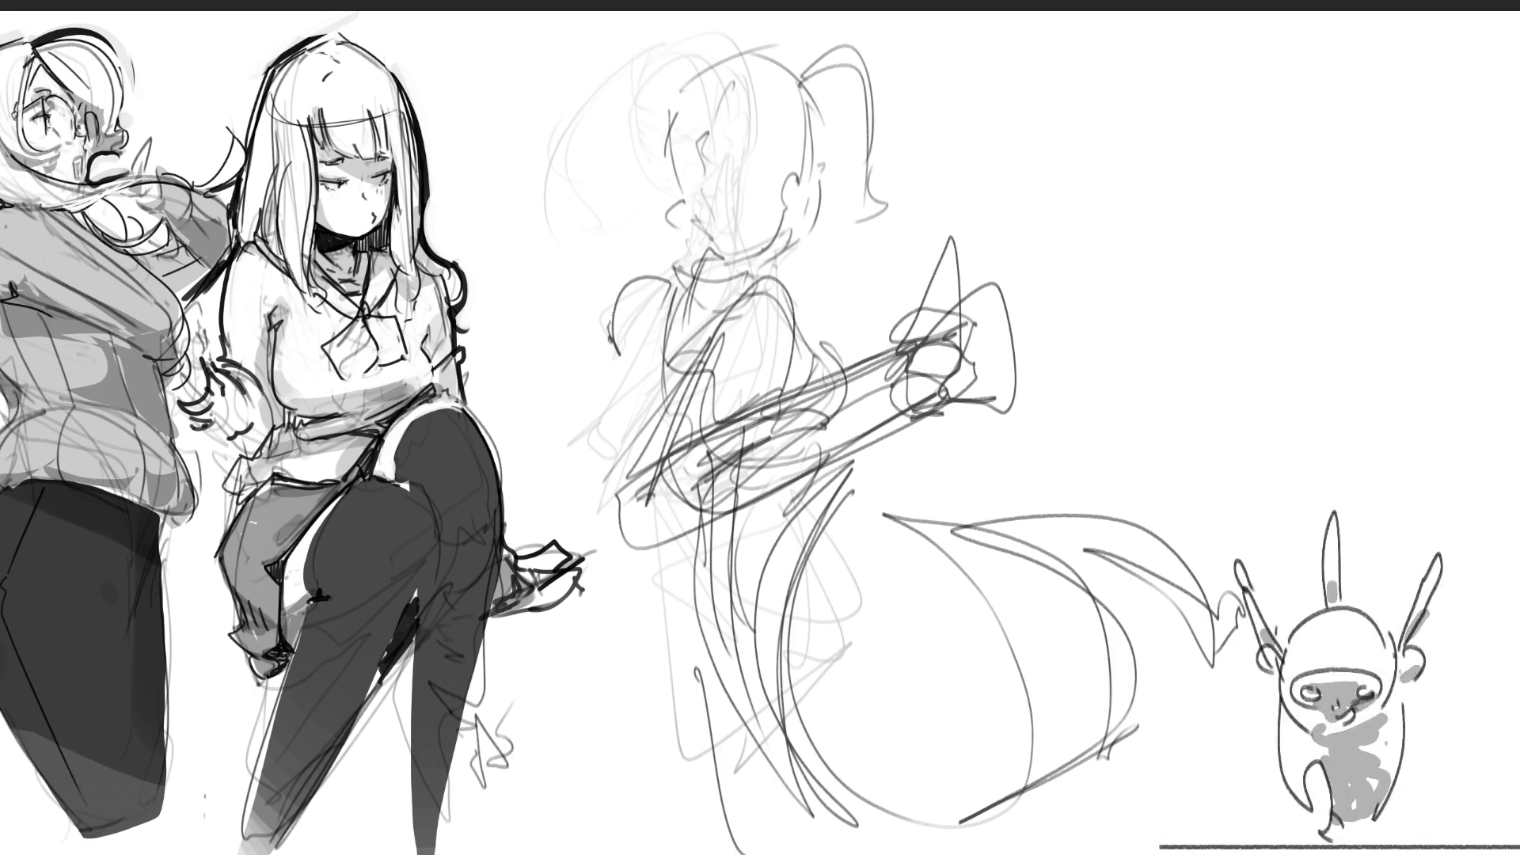
mouse_move(610, 287)
mouse_down()
mouse_move(637, 263)
mouse_move(674, 266)
mouse_up()
drag(853, 262, 807, 280)
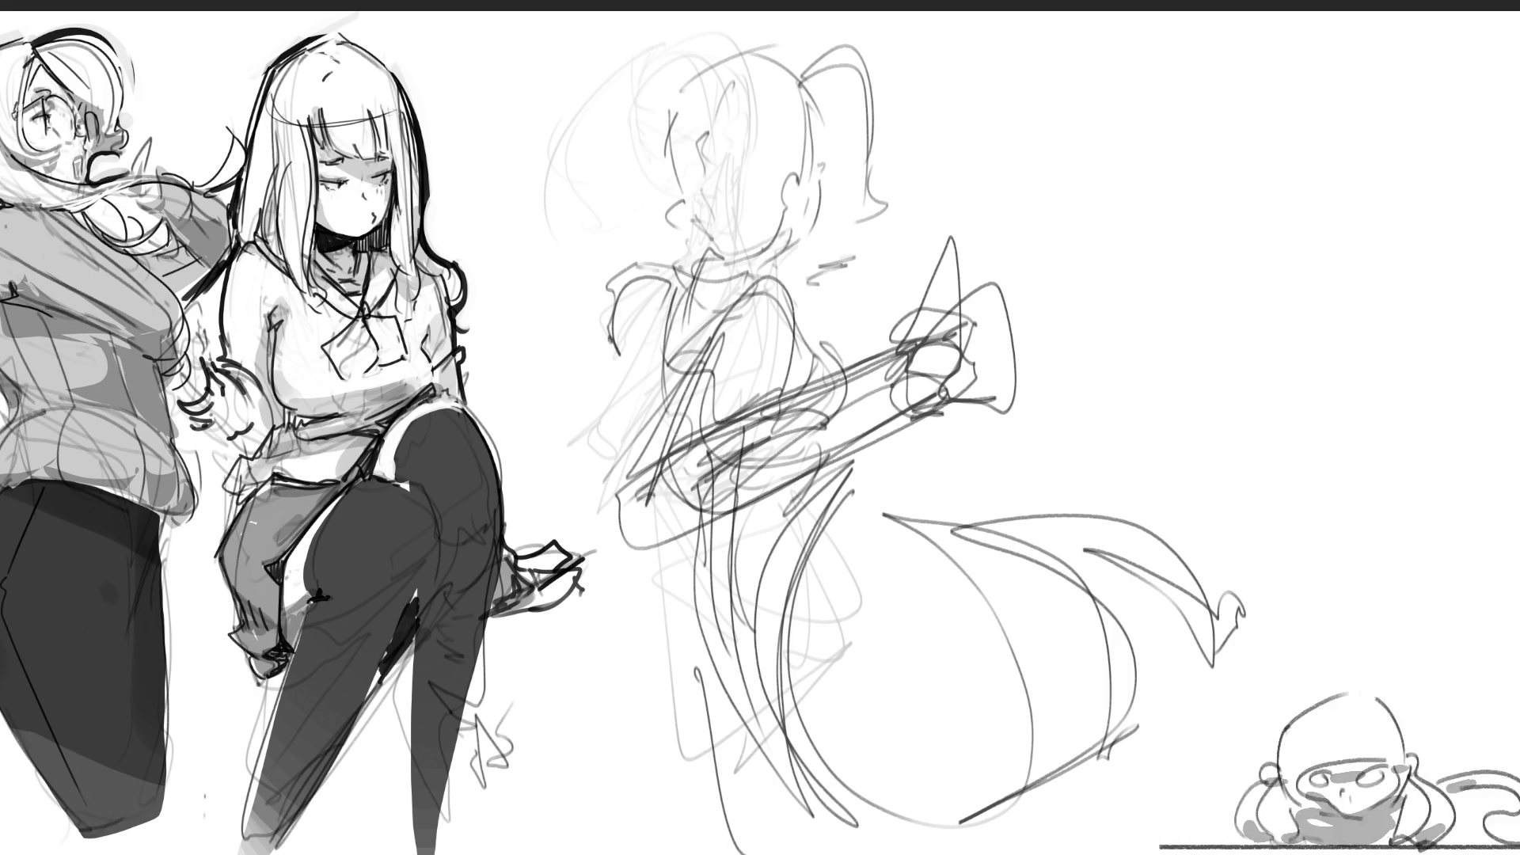
drag(700, 538, 693, 697)
mouse_move(685, 209)
mouse_down()
mouse_move(740, 266)
mouse_move(673, 300)
mouse_up()
mouse_move(673, 281)
mouse_down()
mouse_move(642, 396)
mouse_move(512, 399)
mouse_move(524, 524)
mouse_up()
mouse_move(589, 238)
mouse_down()
mouse_move(510, 245)
mouse_move(447, 198)
mouse_up()
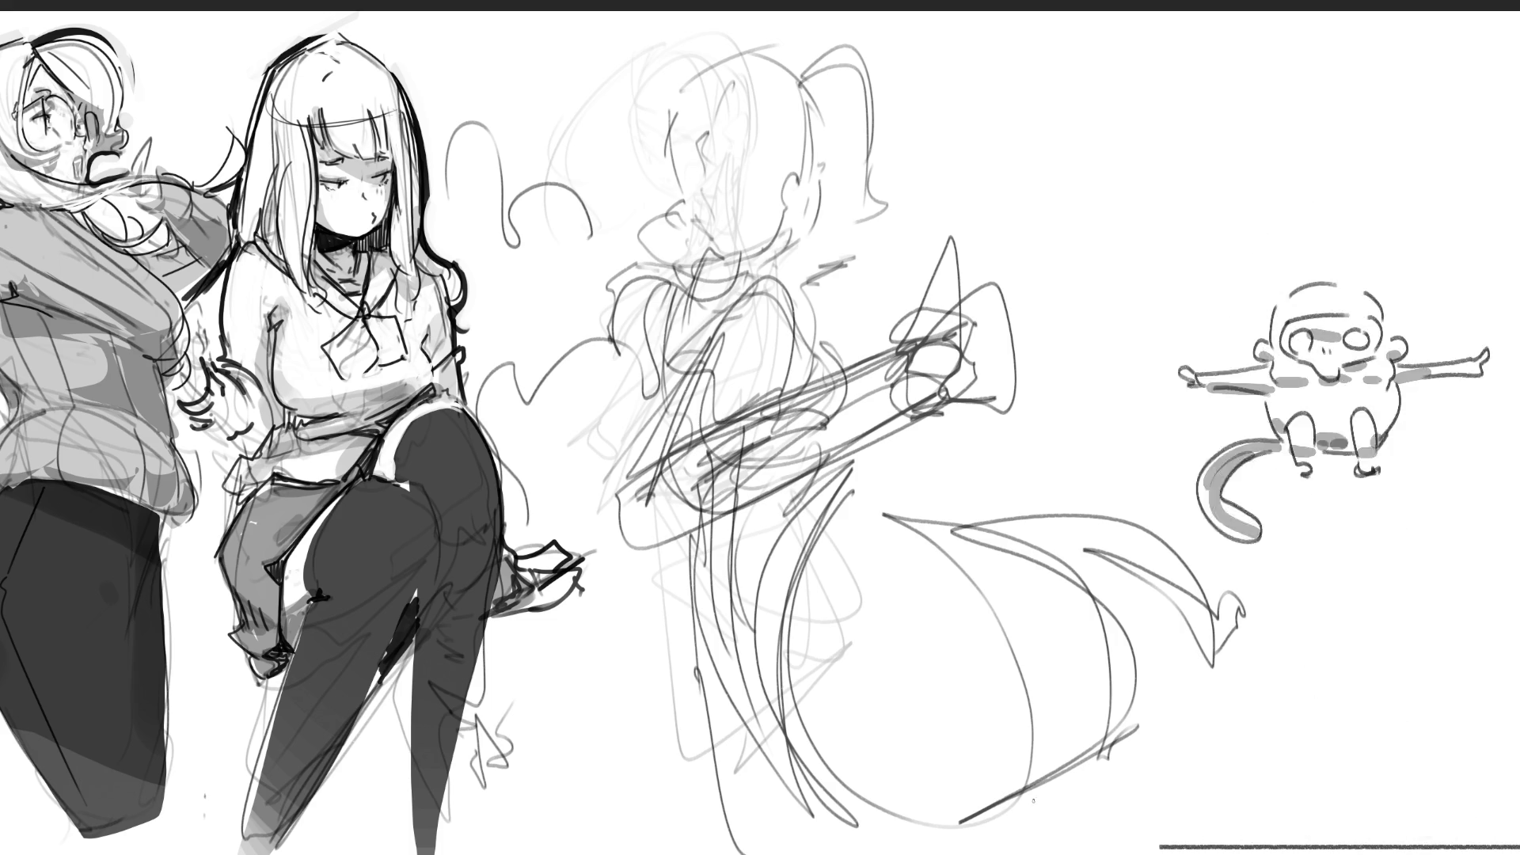
- Add an arc, an inverted-V and a long curve at the tail's bottom, plus an arc over the head
mouse_move(1009, 833)
mouse_down()
mouse_move(1075, 821)
mouse_move(1053, 851)
mouse_up()
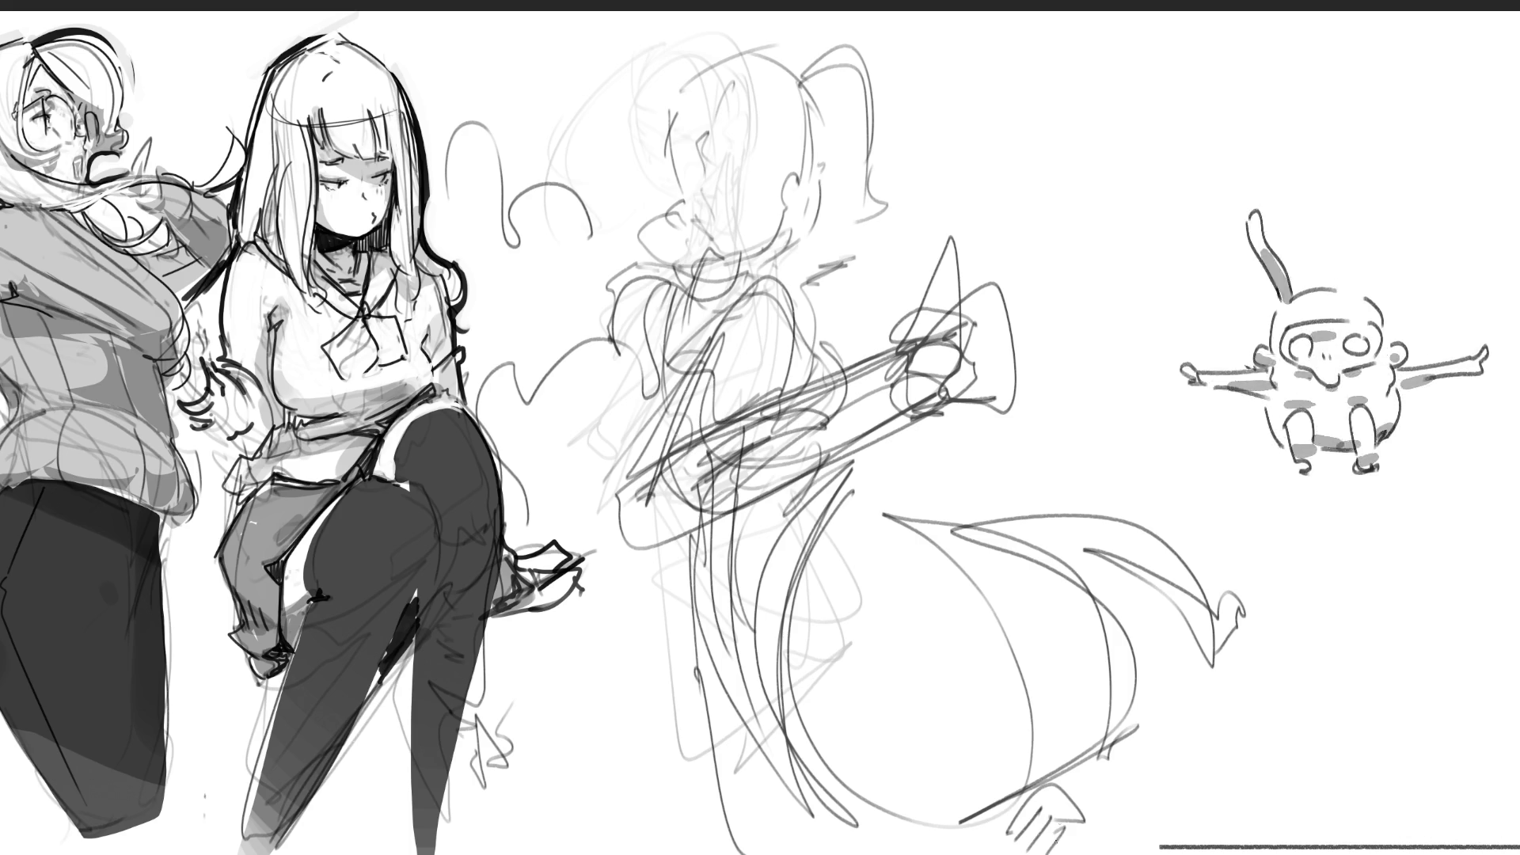
drag(1057, 796, 1109, 851)
mouse_move(1006, 847)
mouse_down()
mouse_move(1084, 804)
mouse_move(1085, 769)
mouse_move(1160, 851)
mouse_up()
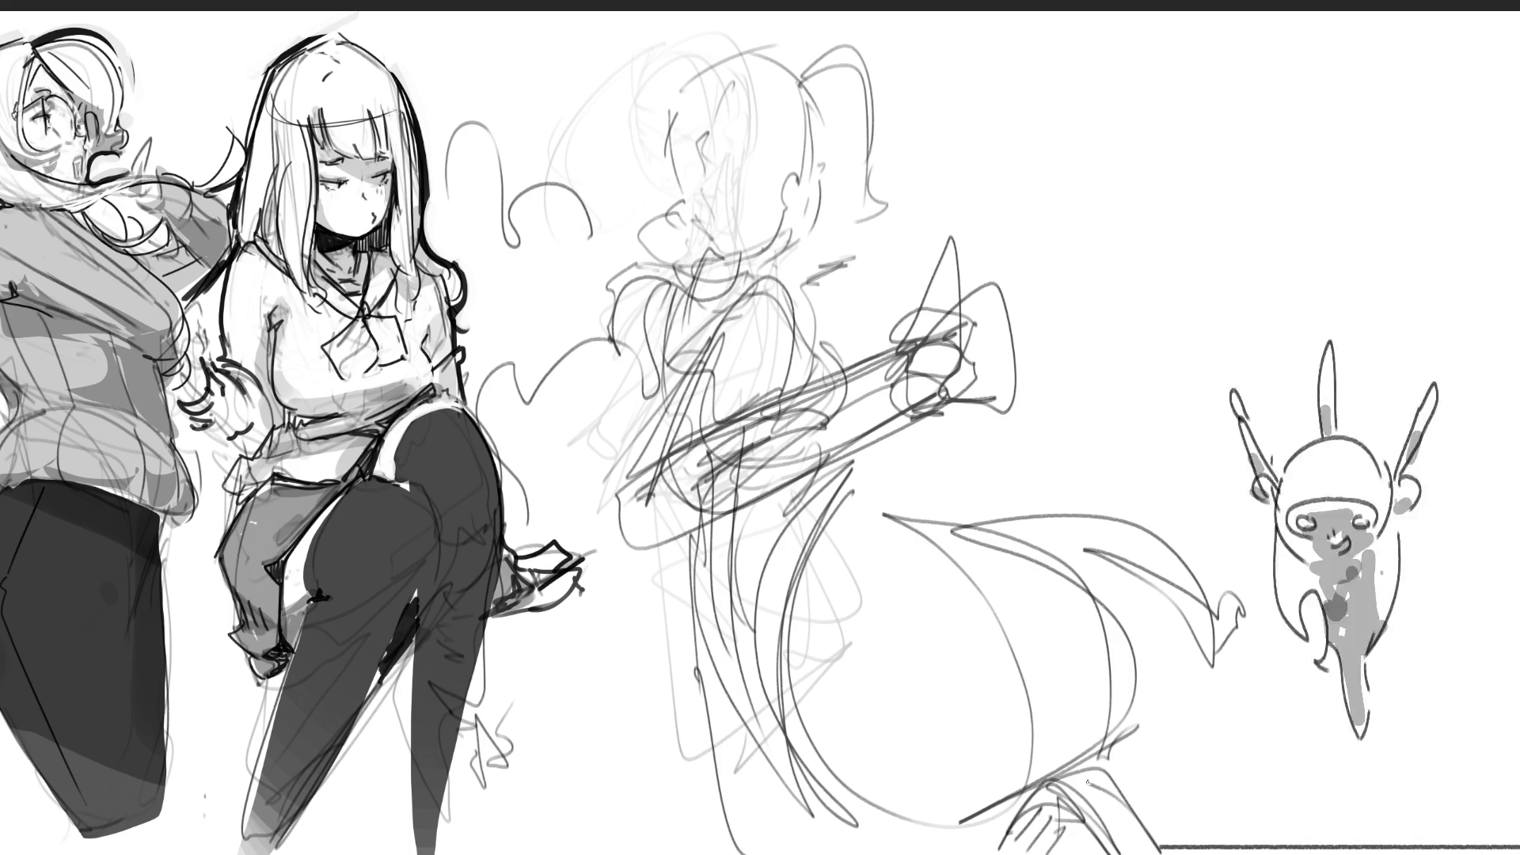
mouse_move(1089, 783)
mouse_down()
mouse_move(1176, 847)
mouse_move(1204, 677)
mouse_move(1267, 737)
mouse_up()
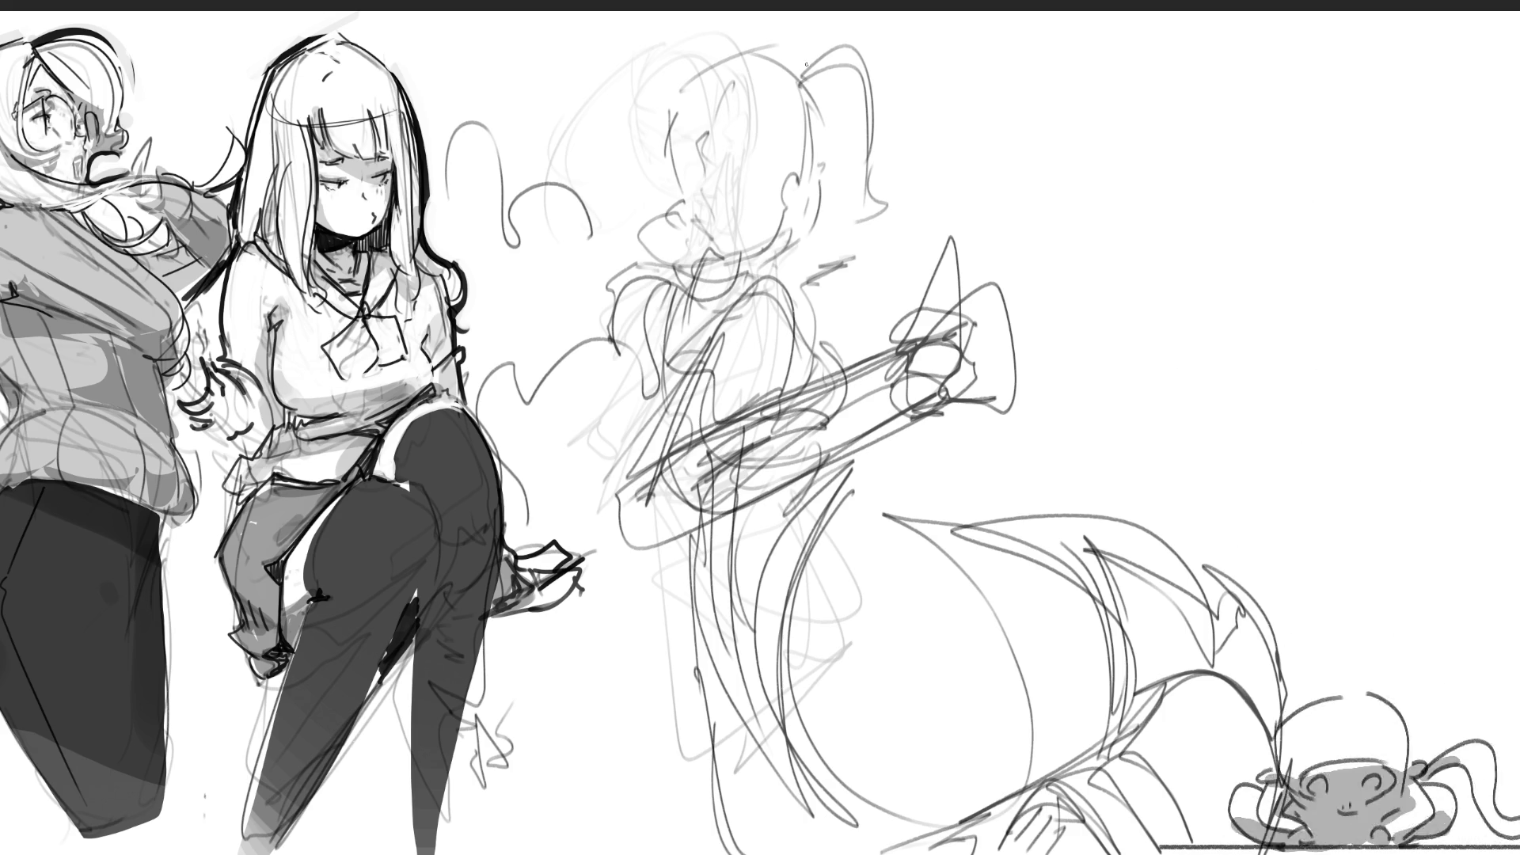
mouse_move(809, 68)
mouse_down()
mouse_move(594, 53)
mouse_move(838, 83)
mouse_move(748, 46)
mouse_move(661, 189)
mouse_up()
- Draw the top of the head, the left shoulder line and an ear, with small marks beside it
mouse_move(784, 216)
mouse_down()
mouse_move(788, 236)
mouse_move(695, 262)
mouse_move(606, 312)
mouse_up()
mouse_move(681, 273)
mouse_down()
mouse_move(606, 392)
mouse_move(562, 427)
mouse_up()
mouse_move(796, 170)
mouse_down()
mouse_move(776, 222)
mouse_move(787, 225)
mouse_up()
drag(820, 104, 824, 157)
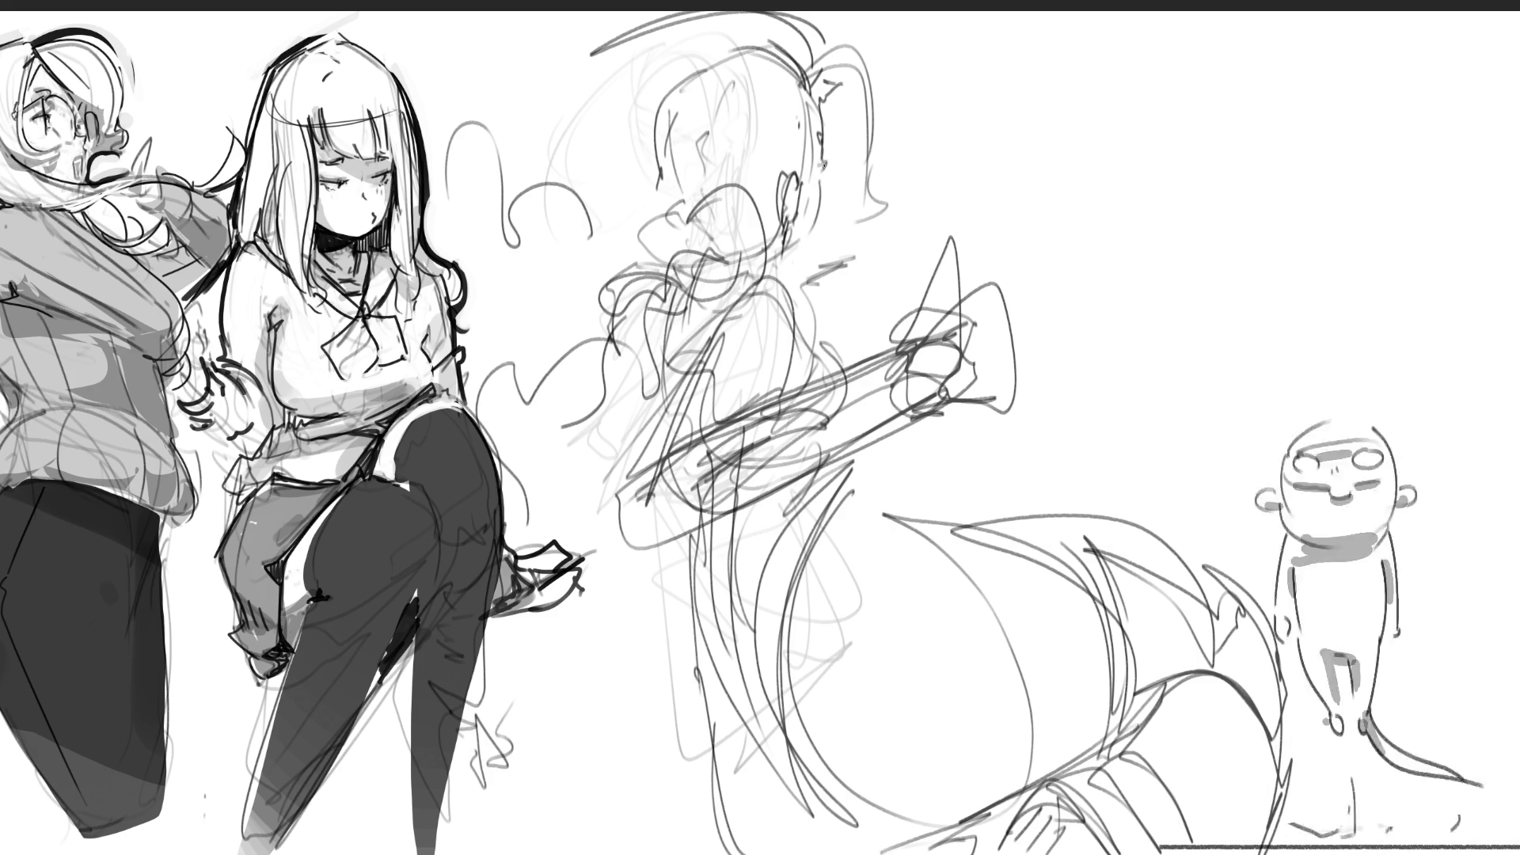
drag(820, 168, 826, 202)
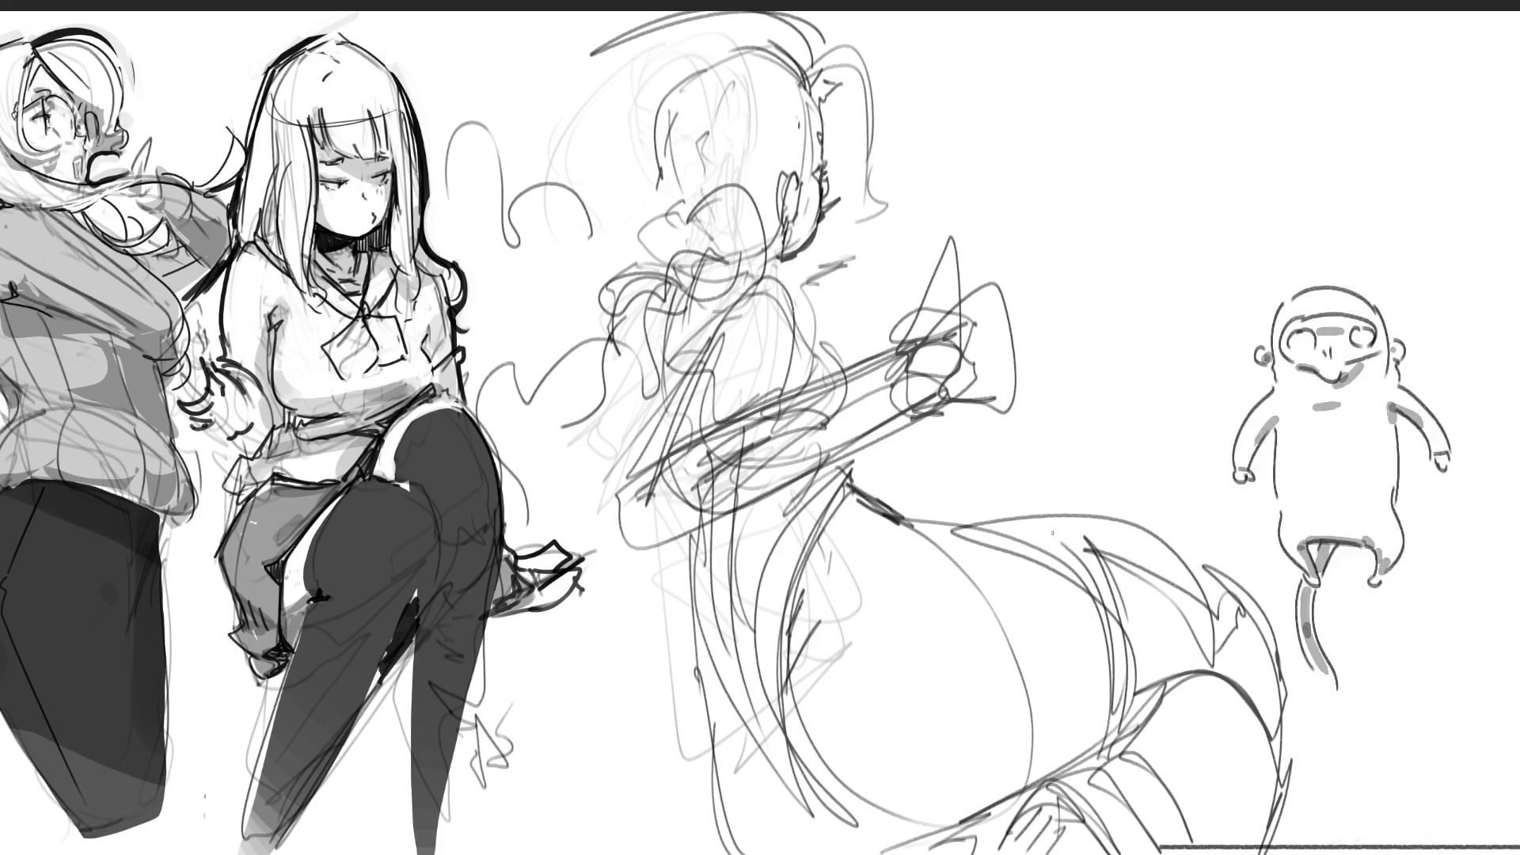
- Hide the rough sketch and start the clean redraw with a vertical line right of the girl
key(Delete)
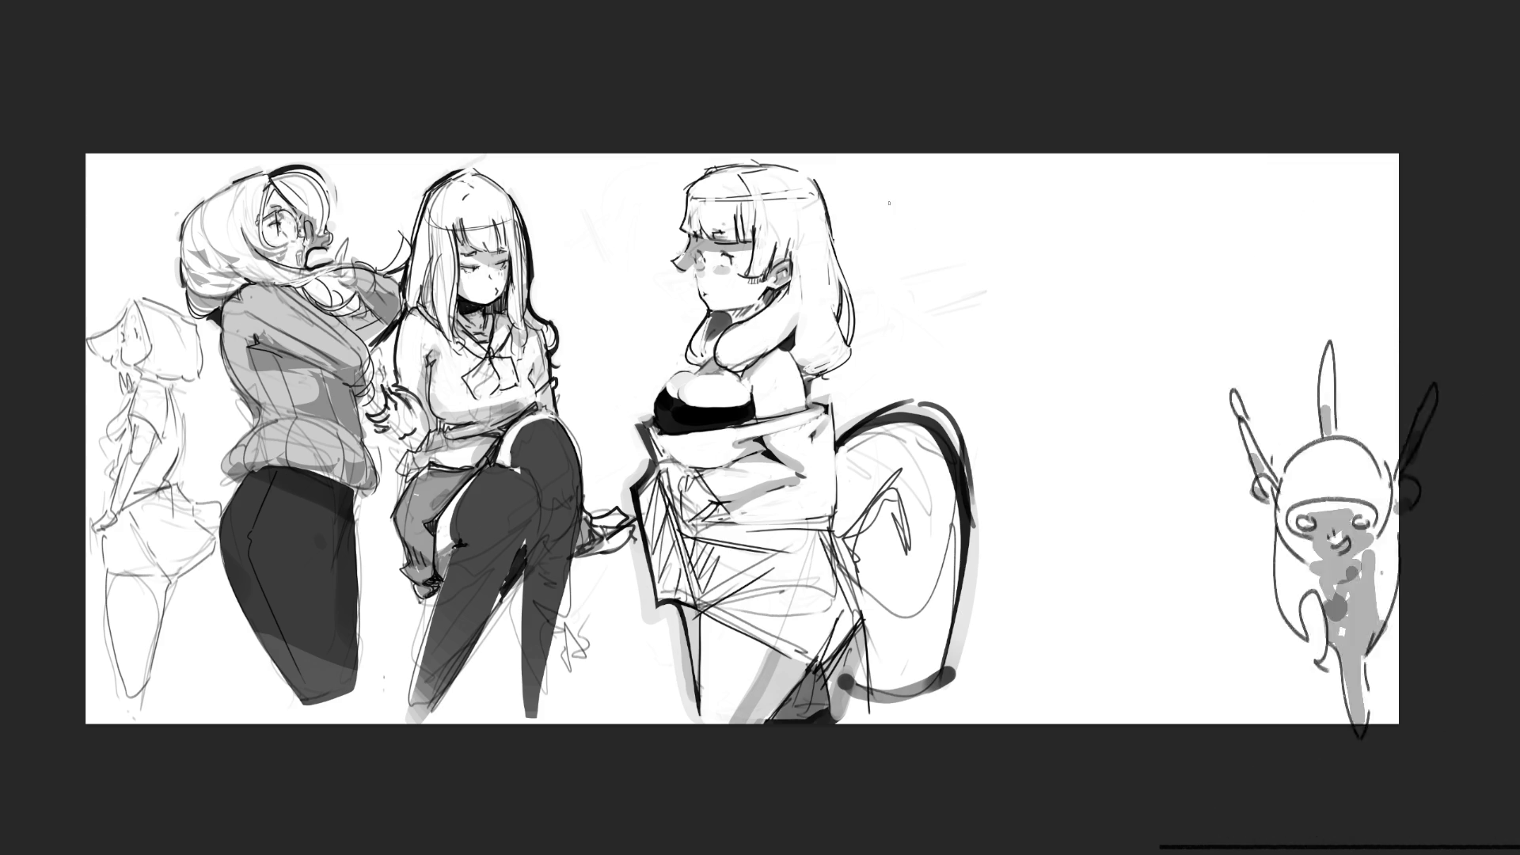
drag(884, 202, 906, 310)
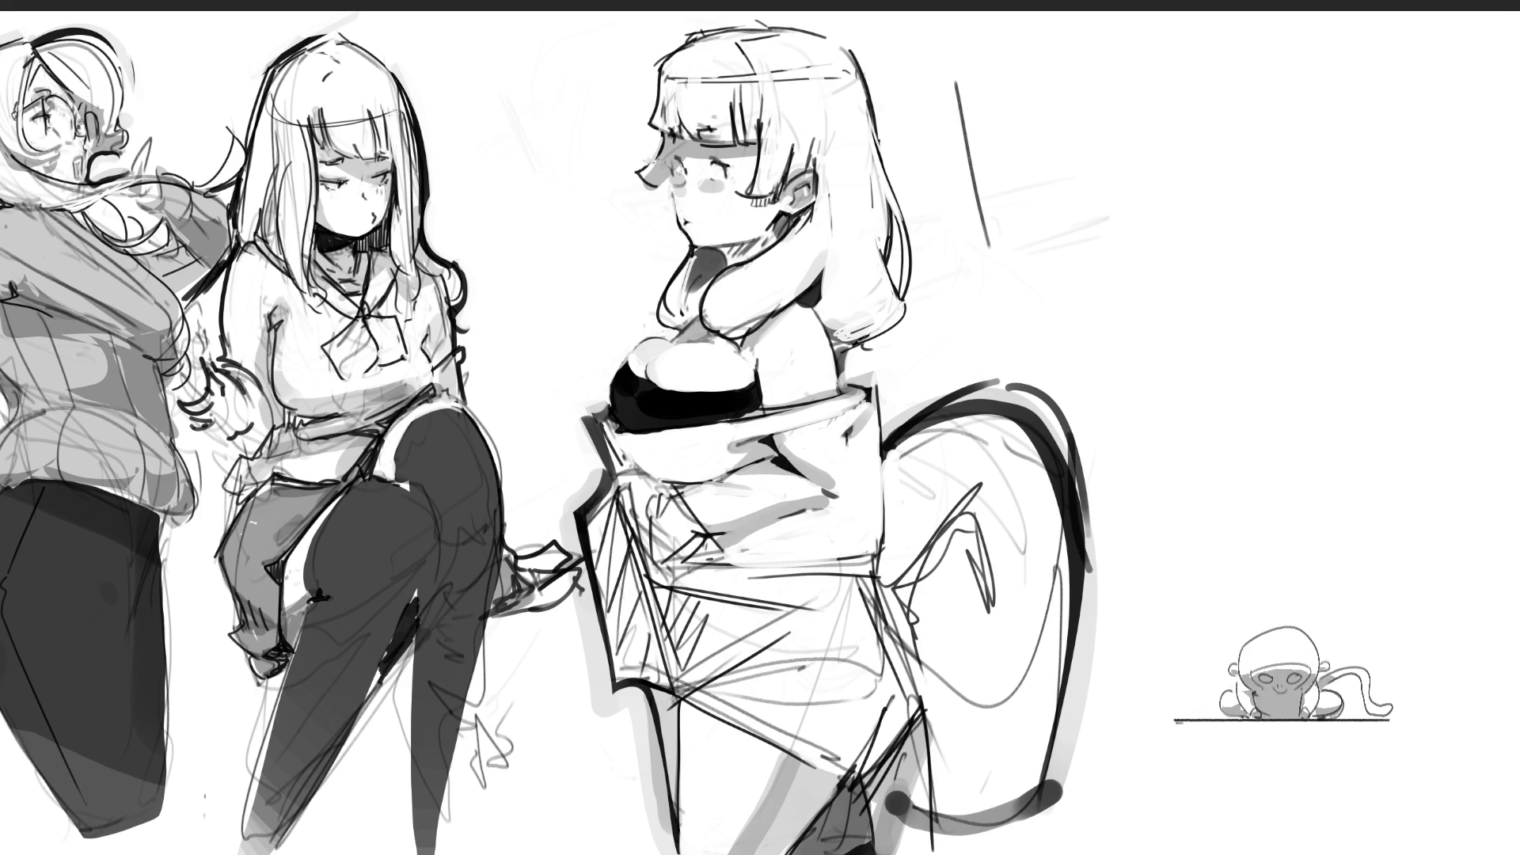
- Zoom out with Ctrl+minus so the entire page fits in the window
key(ctrl+minus)
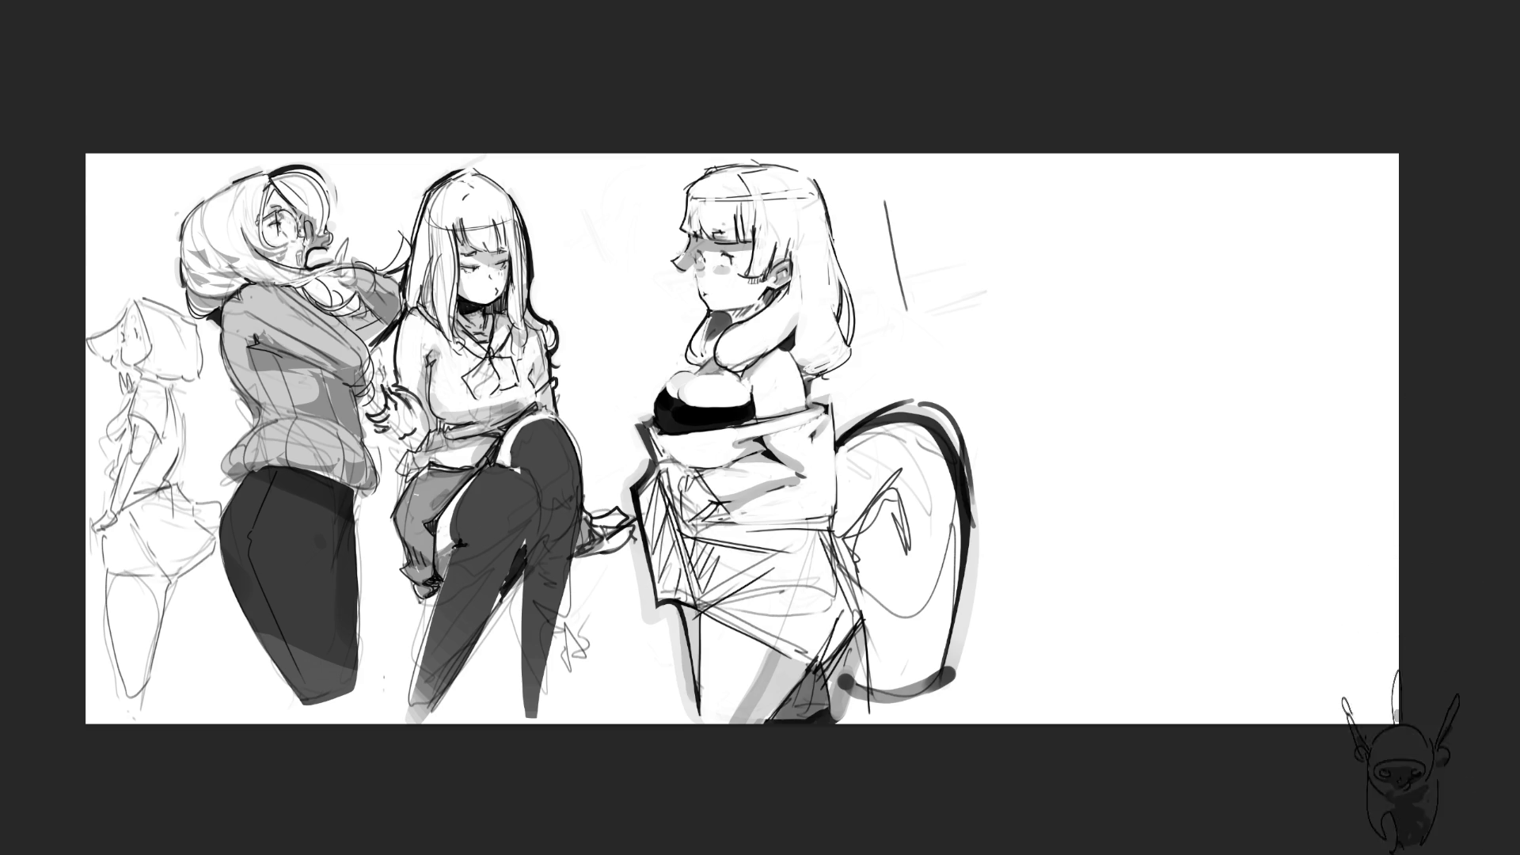
- Zoom in with Ctrl+plus to magnify the canvas around the three figures
key(ctrl+plus)
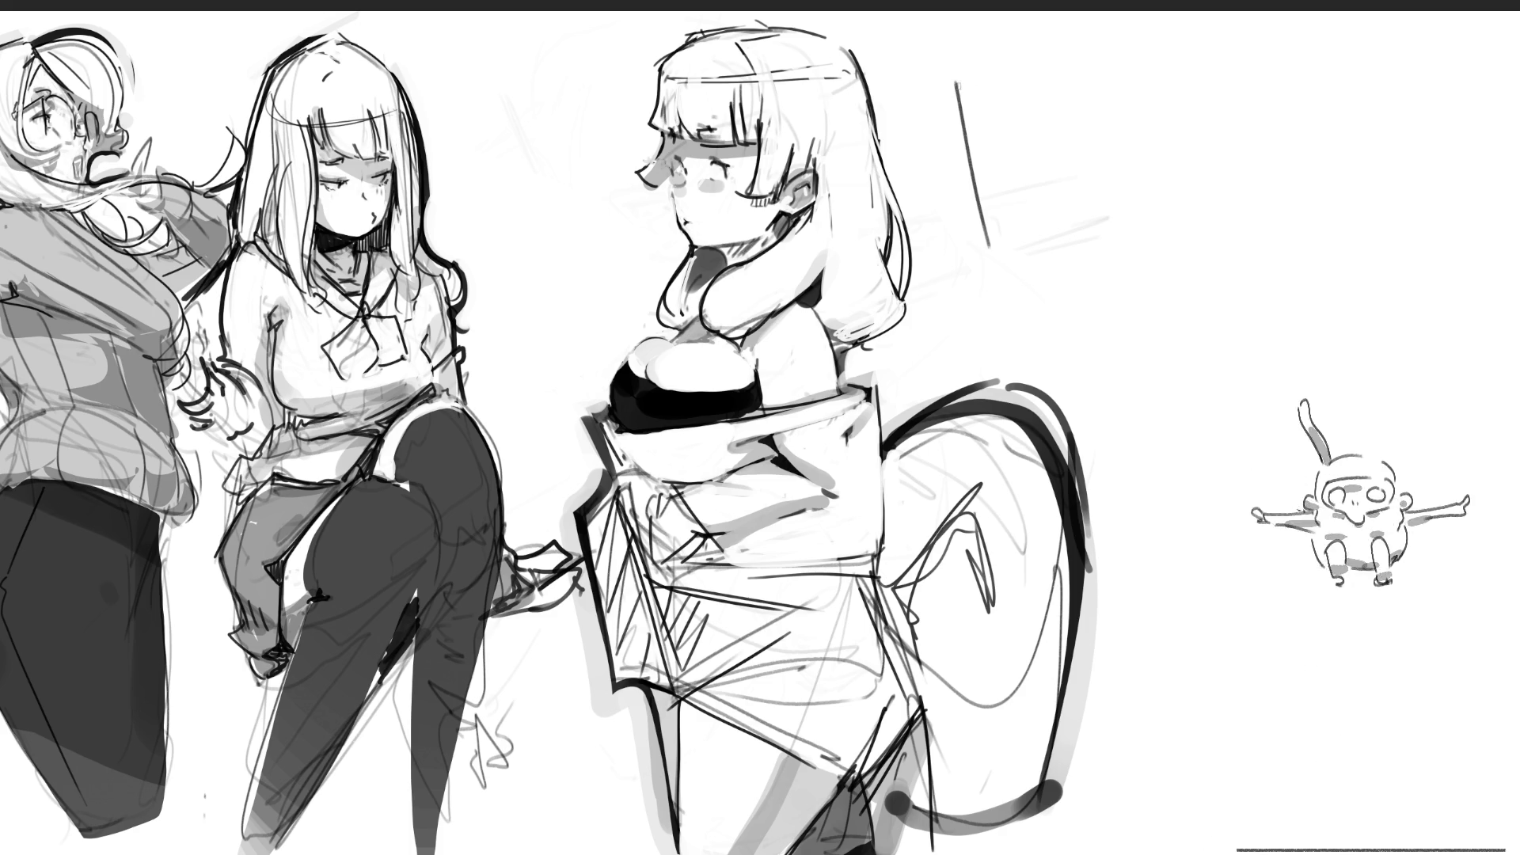
- Hand-letter a large vertical 'END' right of the tailed girl, ending in a long squiggle
drag(945, 85, 1029, 62)
drag(949, 160, 1065, 105)
mouse_move(960, 240)
mouse_down()
mouse_move(1096, 194)
mouse_move(1067, 277)
mouse_up()
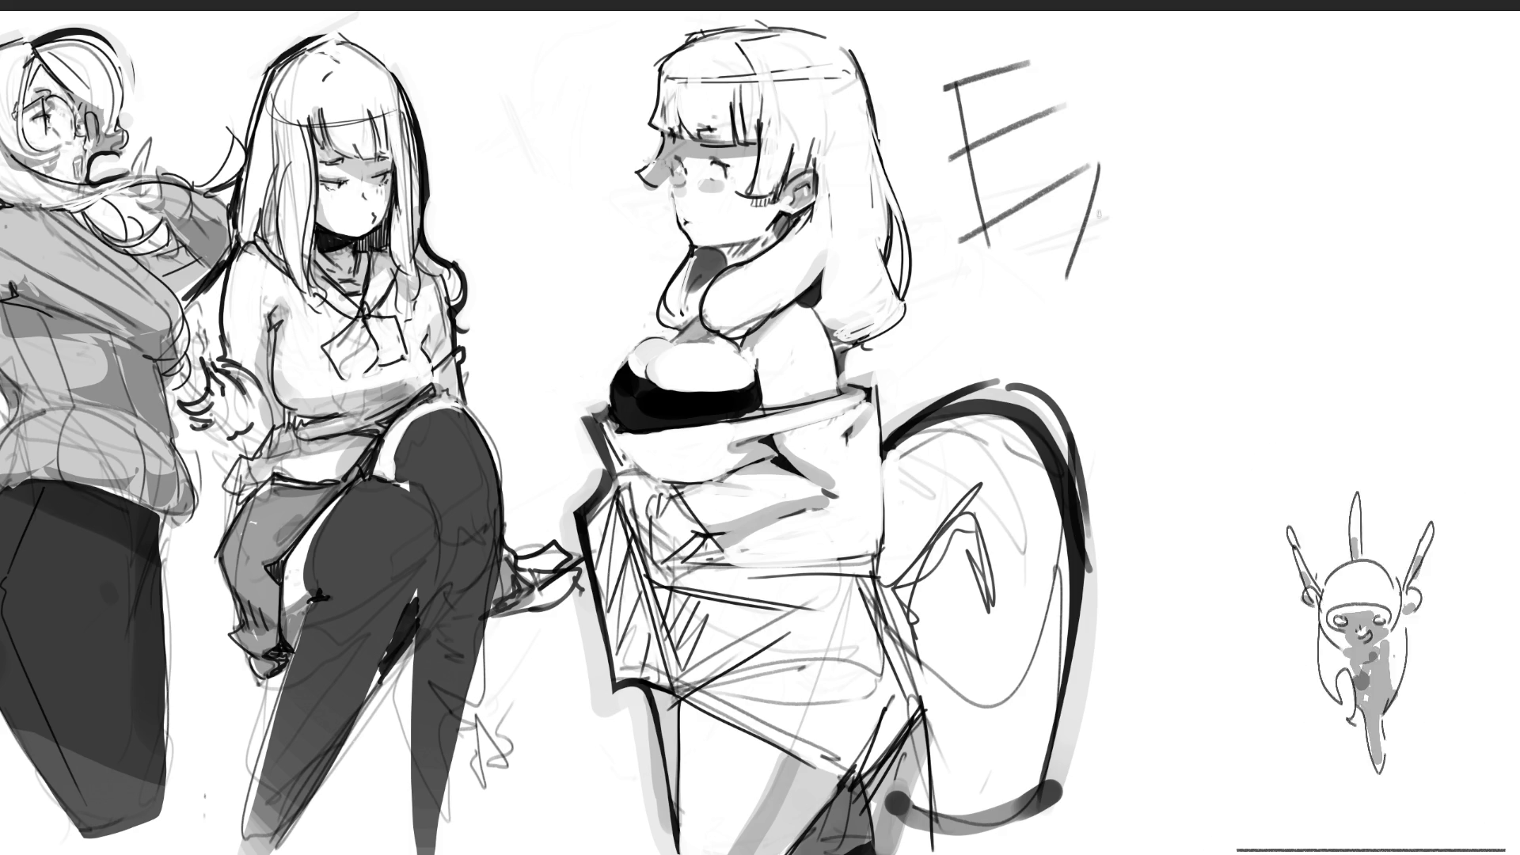
drag(1090, 192, 1119, 299)
mouse_move(1123, 187)
mouse_down()
mouse_move(1138, 326)
mouse_move(1117, 462)
mouse_up()
mouse_move(1112, 372)
mouse_down()
mouse_move(1186, 400)
mouse_move(1149, 586)
mouse_move(1219, 672)
mouse_move(1127, 785)
mouse_up()
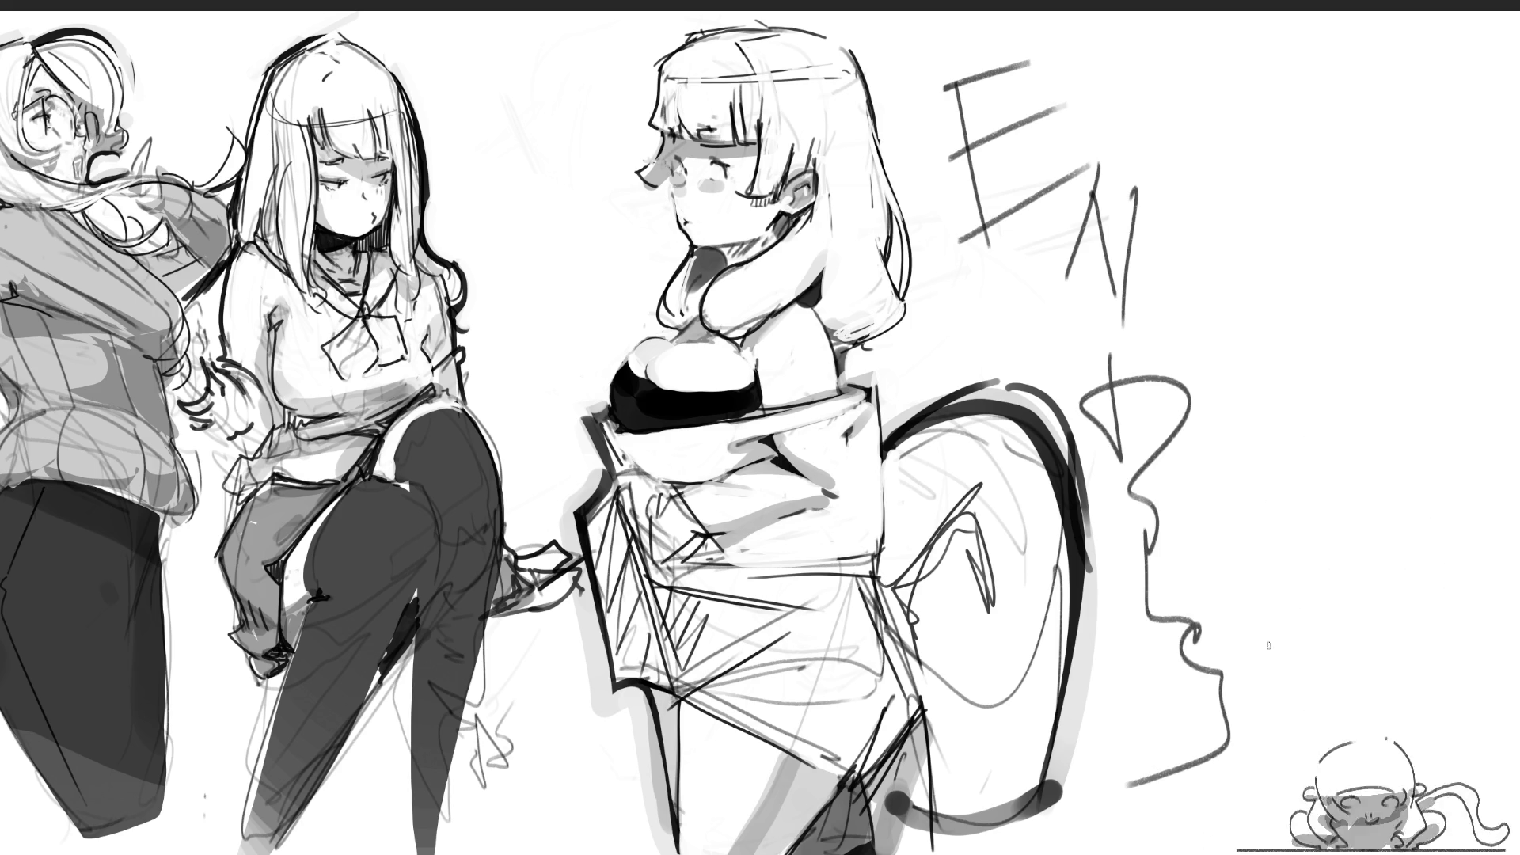